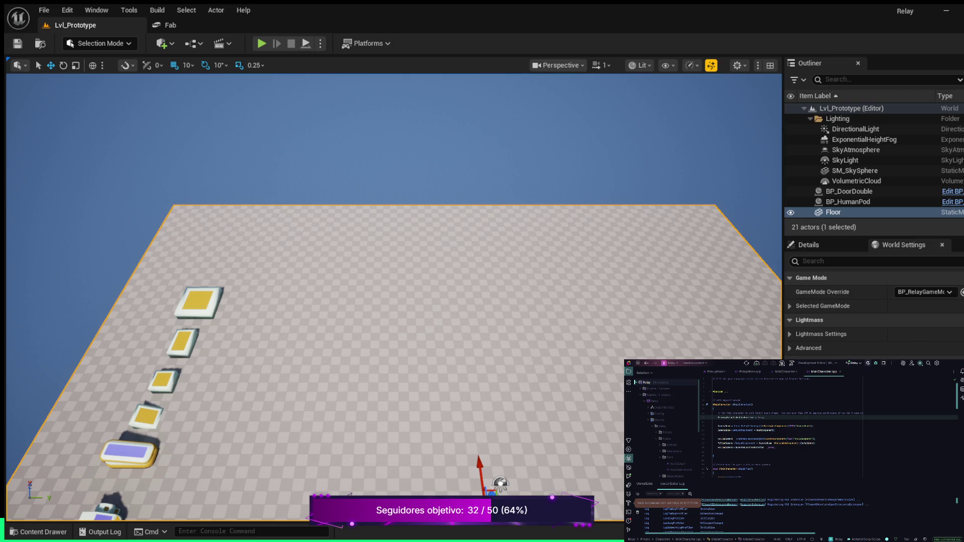
scroll(394, 363, down, 2)
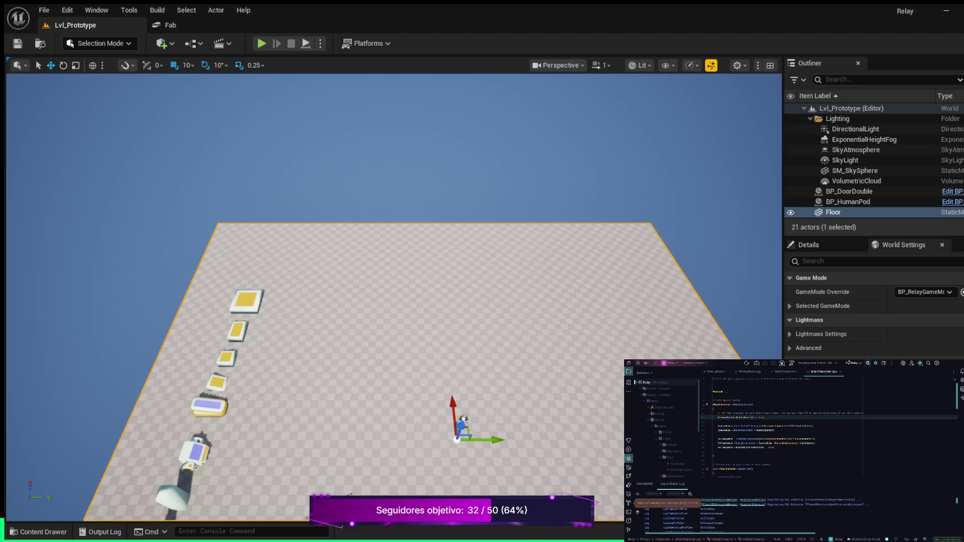
scroll(411, 371, down, 10)
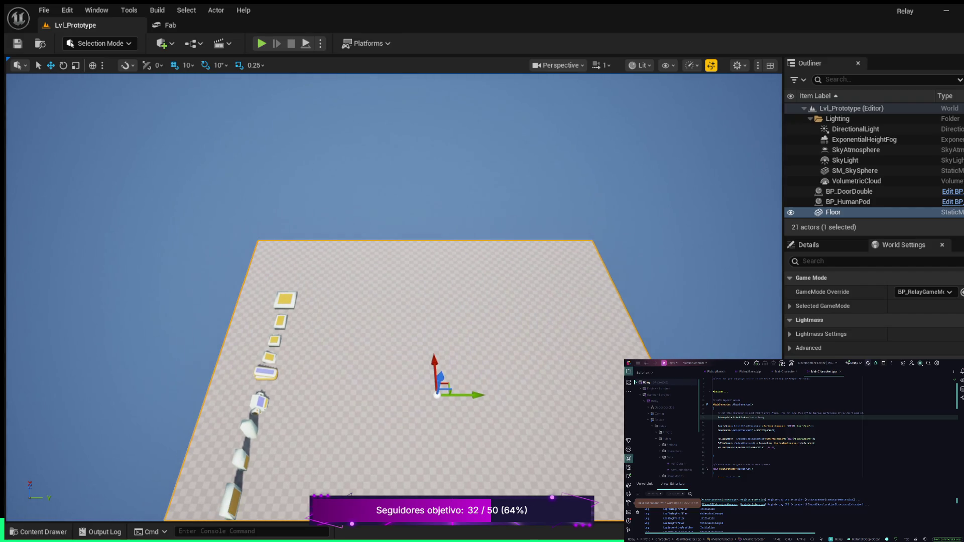
mouse_move(392, 301)
mouse_down()
mouse_move(294, 301)
mouse_move(287, 281)
mouse_move(246, 282)
mouse_move(231, 271)
mouse_move(237, 282)
mouse_up()
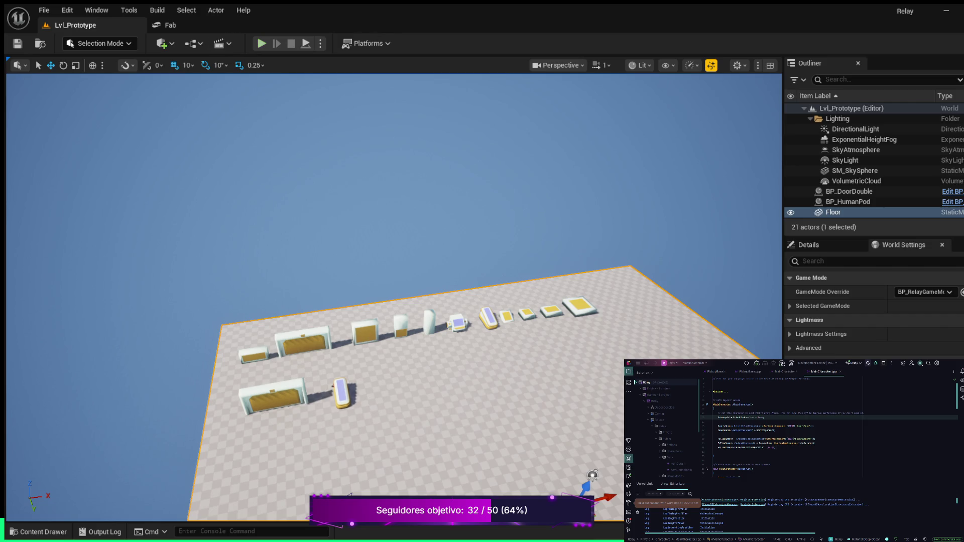
click(262, 43)
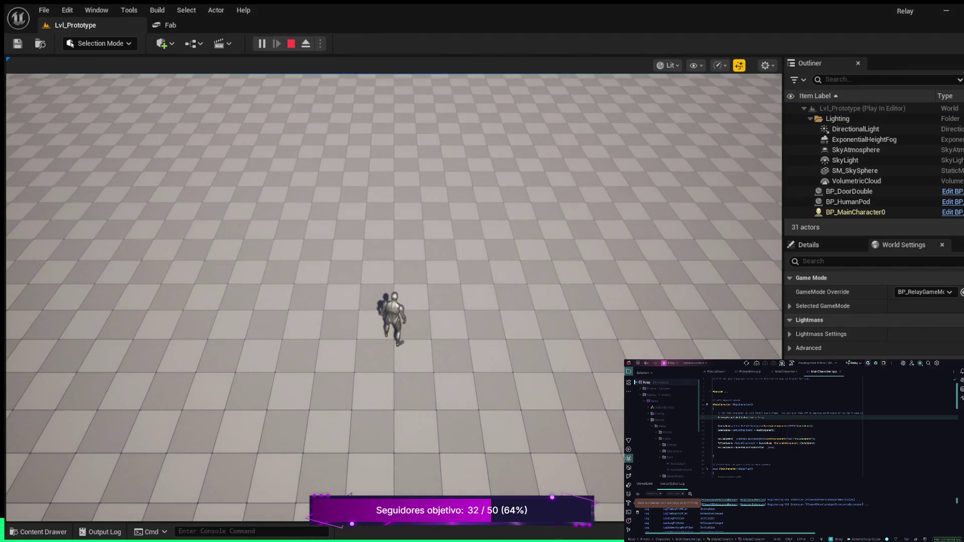
key(w)
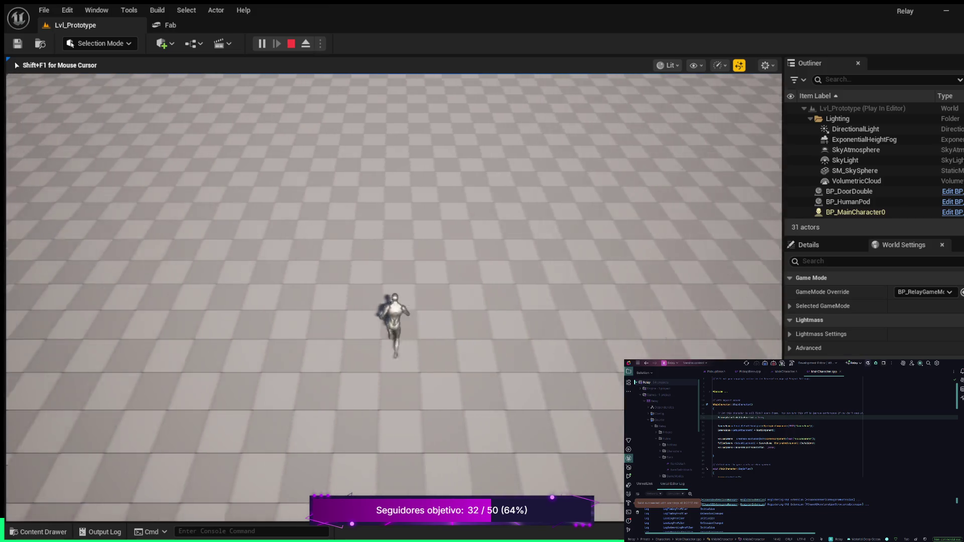
key(space)
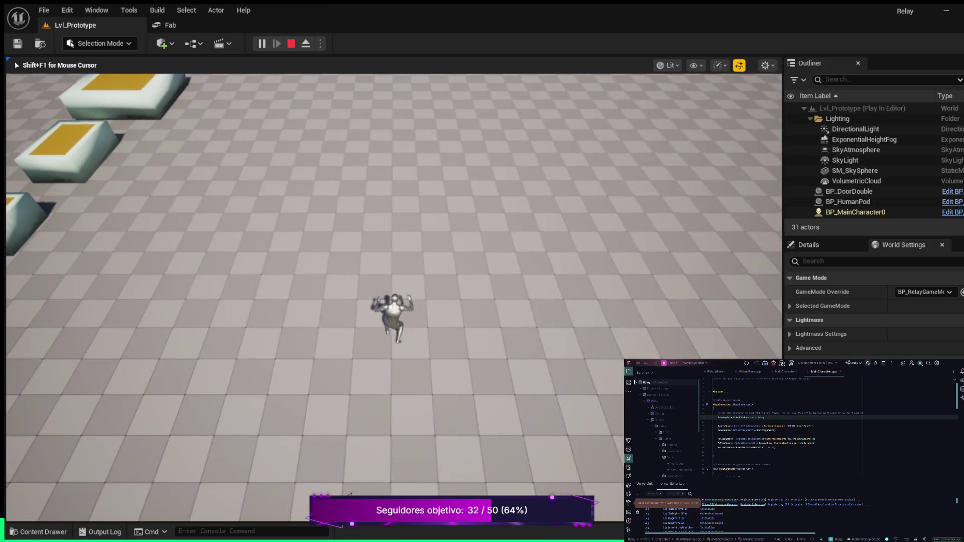
key(w)
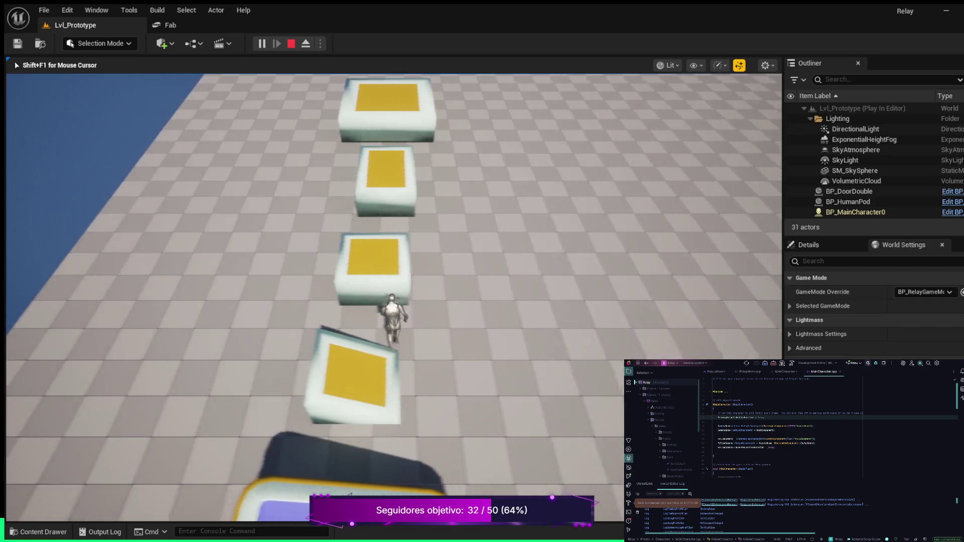
key(w)
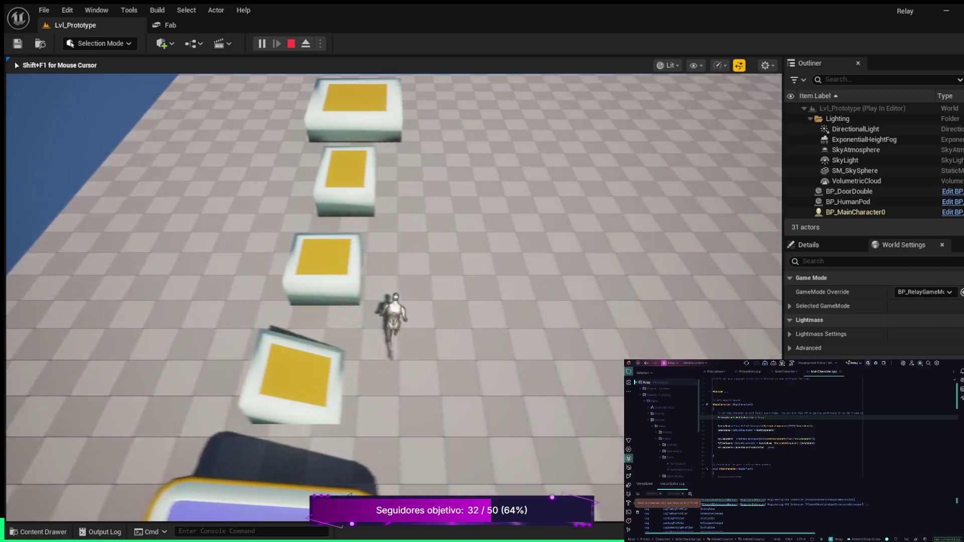
key(w)
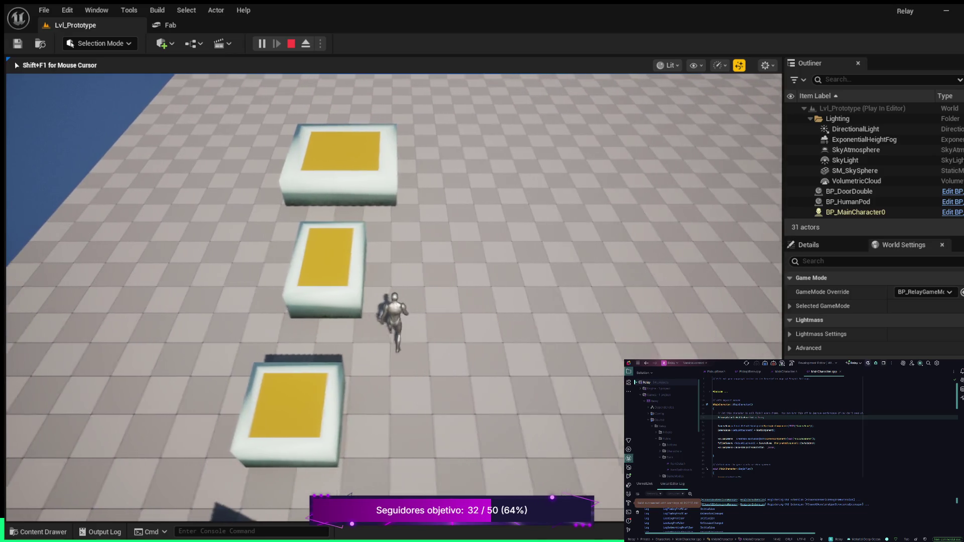
key(w)
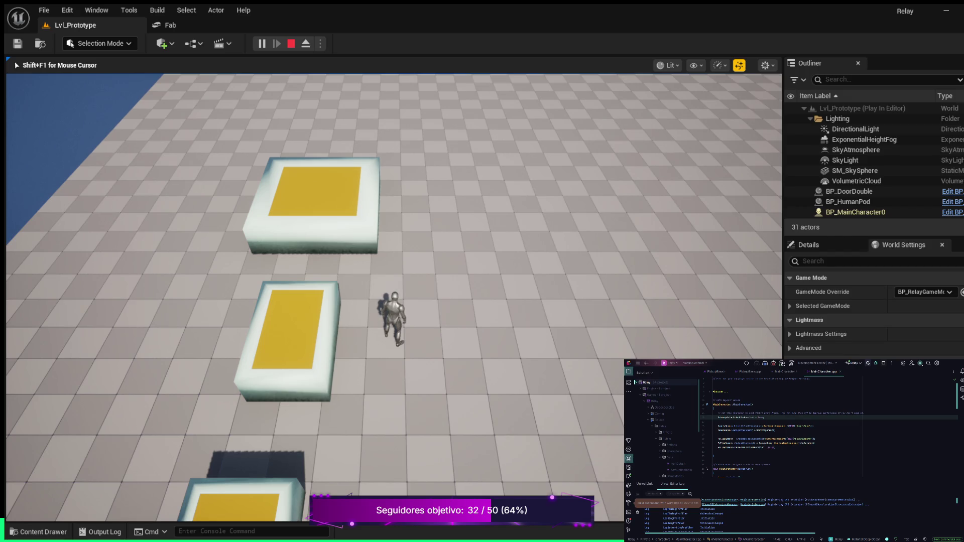
key(Escape)
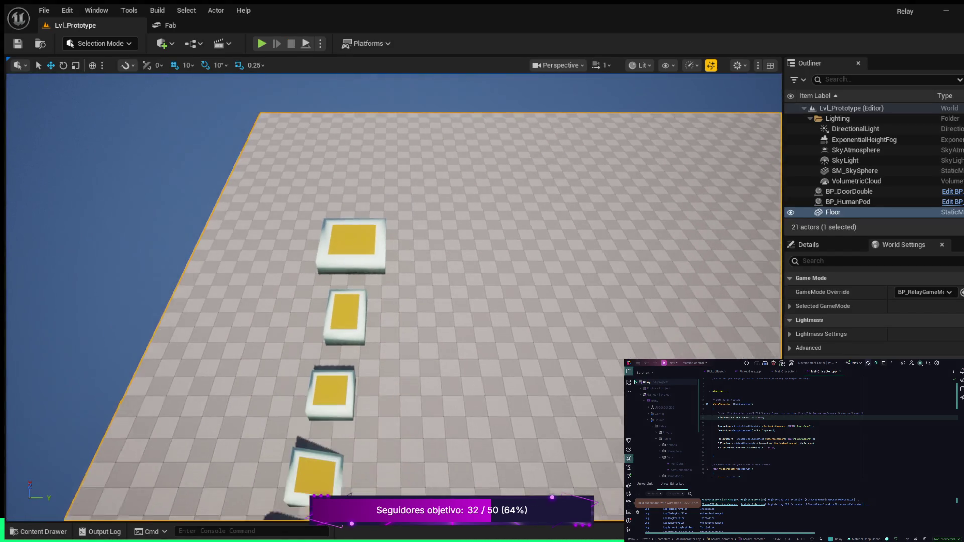
scroll(392, 301, down, 5)
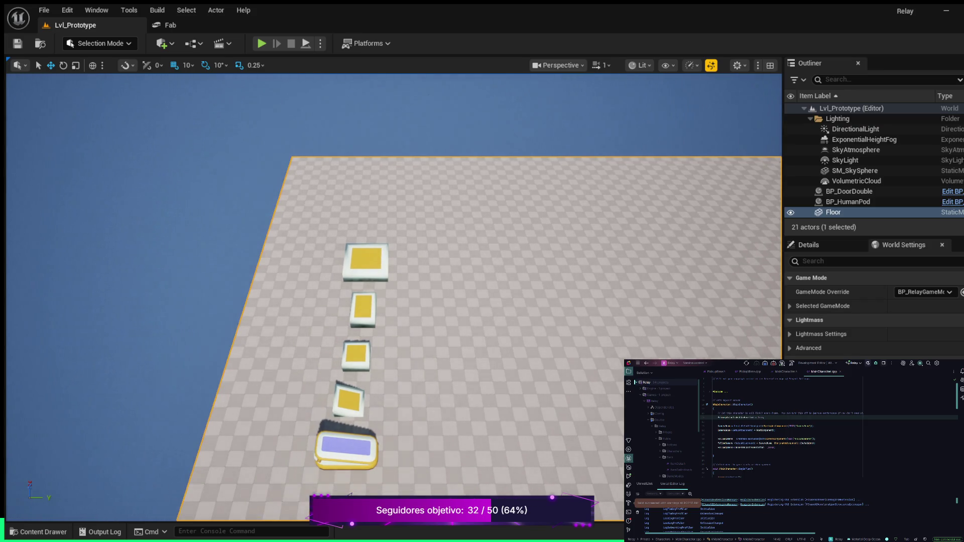
Step: Orbit the camera so the full diagonal row of sci-fi props is in view
drag(392, 302, 30, 301)
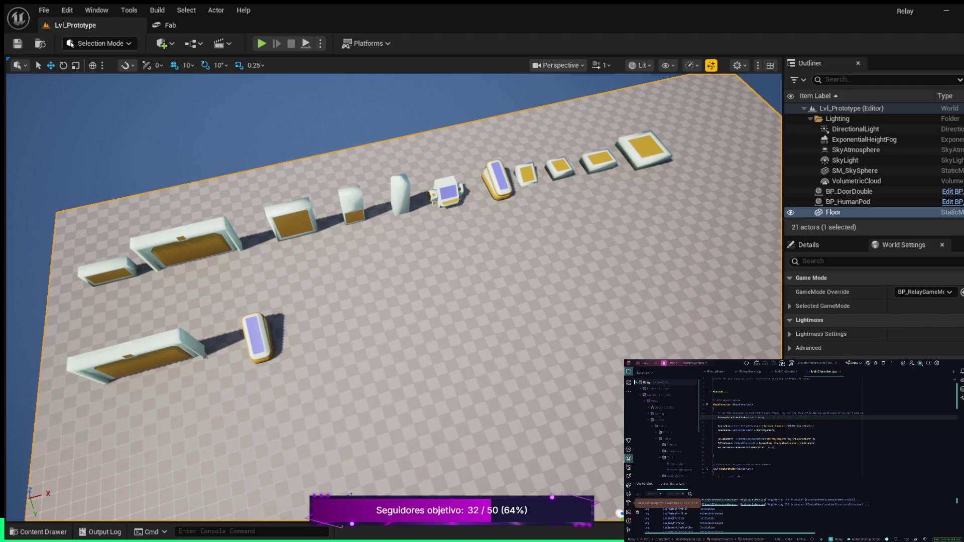
Step: Select SM_SkySphere by picking the sky in the viewport instead of the Floor
click(301, 111)
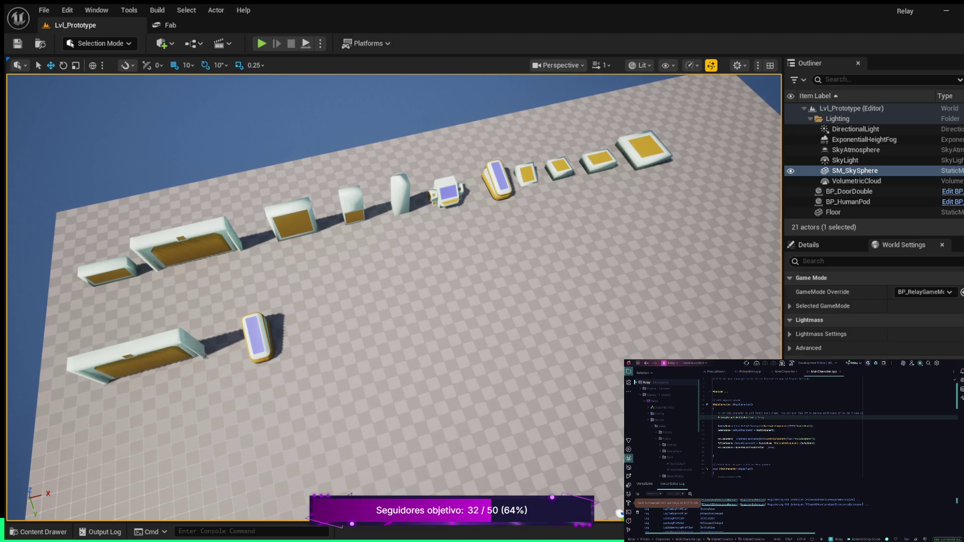
Step: Select the checkered Floor, then clear the selection so no actors are selected
click(833, 212)
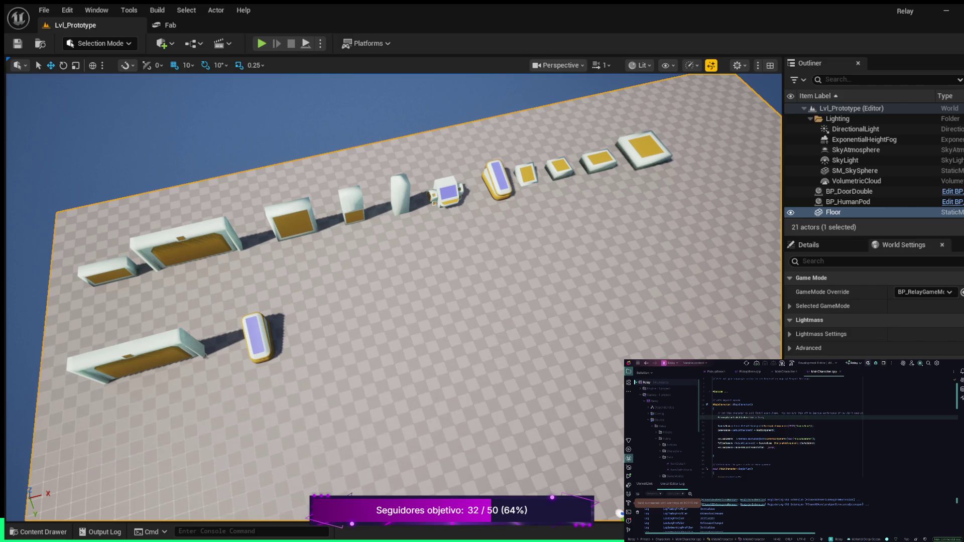
key(Escape)
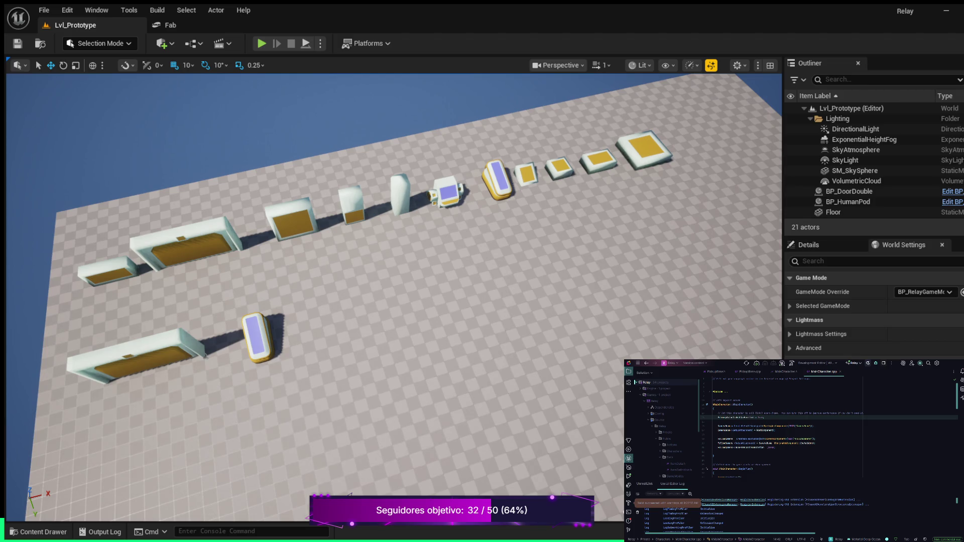
Step: Dolly in and shift sideways along the prop row until the purple-screened pod is in the foreground
scroll(394, 298, up, 4)
scroll(394, 298, up, 3)
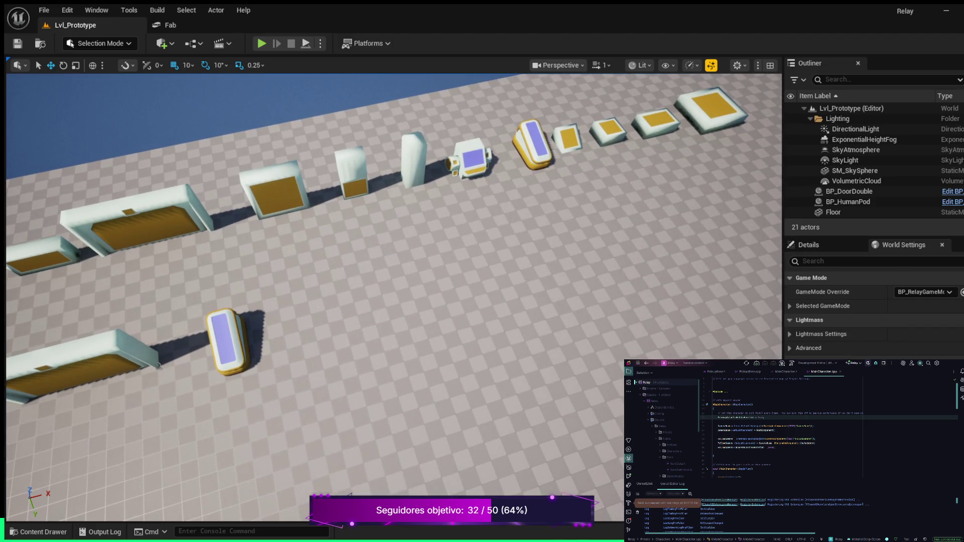
key(Right)
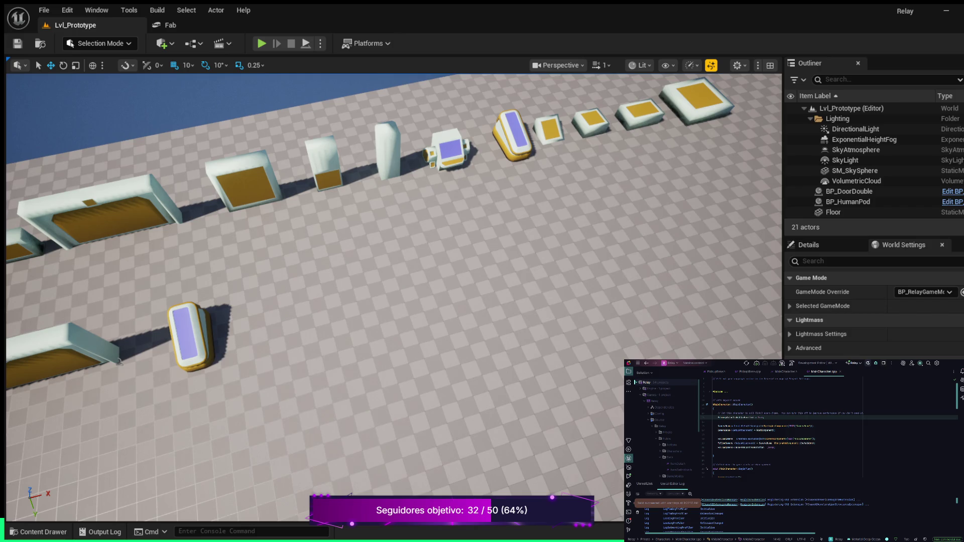
scroll(394, 296, up, 4)
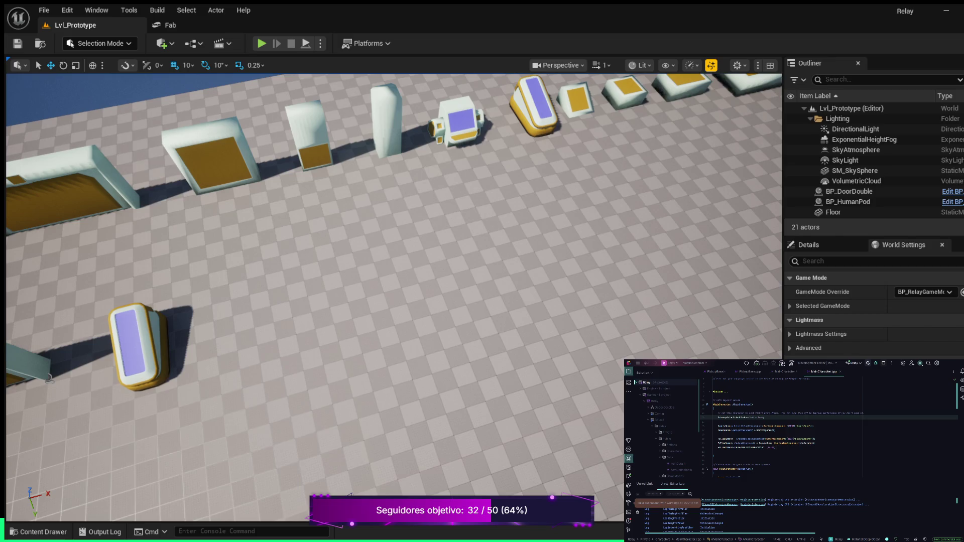
Step: Turn, strafe and pull the camera back to a high overview of the checkered floor and prop row
mouse_move(49, 379)
mouse_down()
mouse_move(49, 352)
mouse_move(48, 402)
mouse_move(80, 395)
mouse_move(54, 394)
mouse_move(115, 345)
mouse_up()
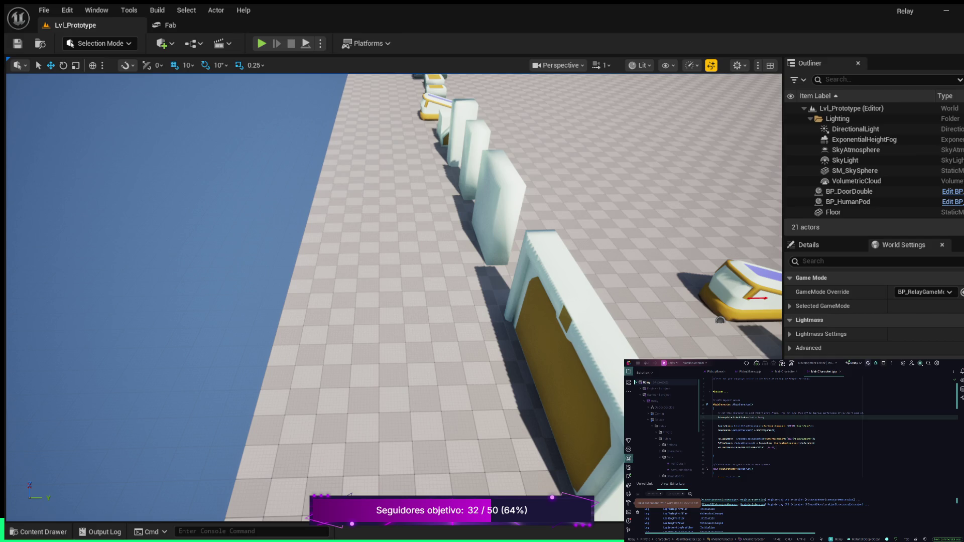
key(d)
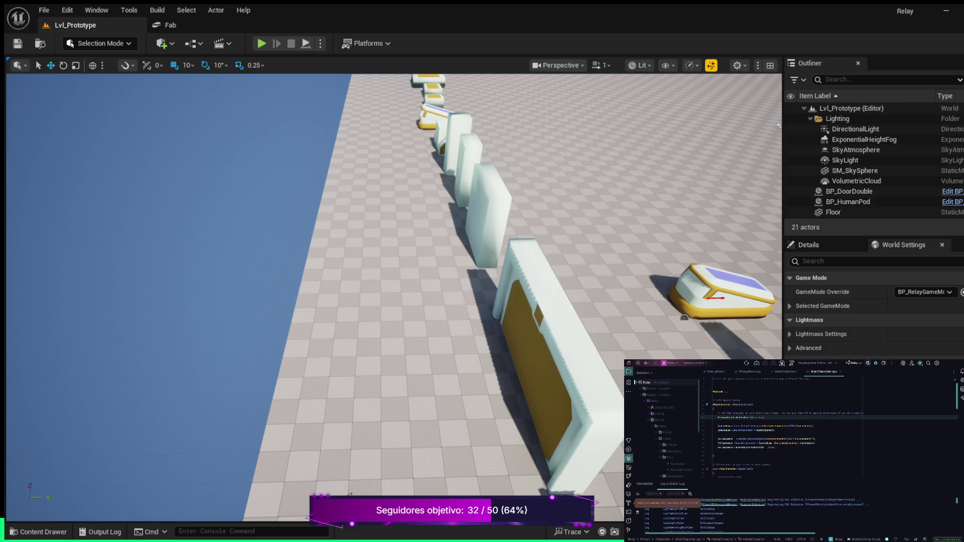
scroll(512, 297, down, 4)
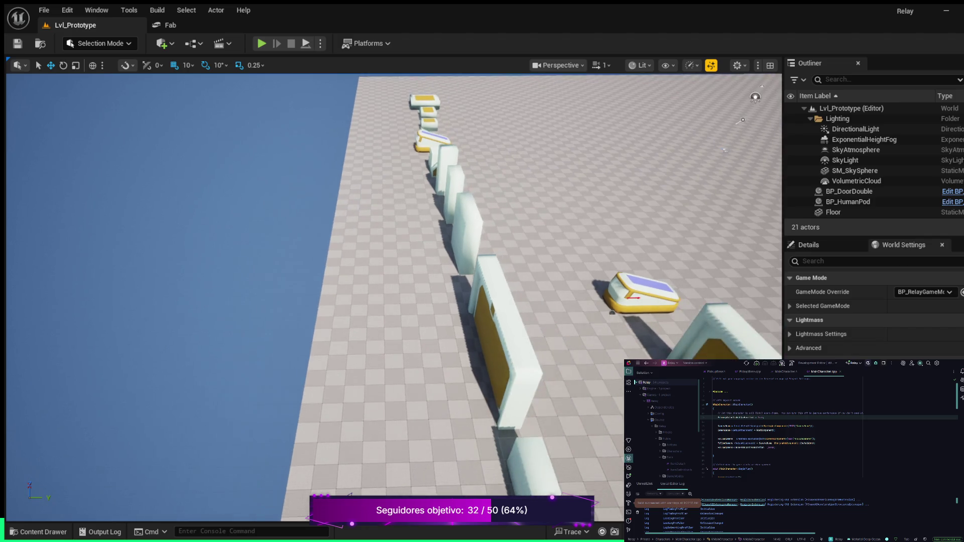
mouse_move(502, 297)
mouse_down()
mouse_move(502, 312)
mouse_move(502, 271)
mouse_move(492, 321)
mouse_move(507, 302)
mouse_up()
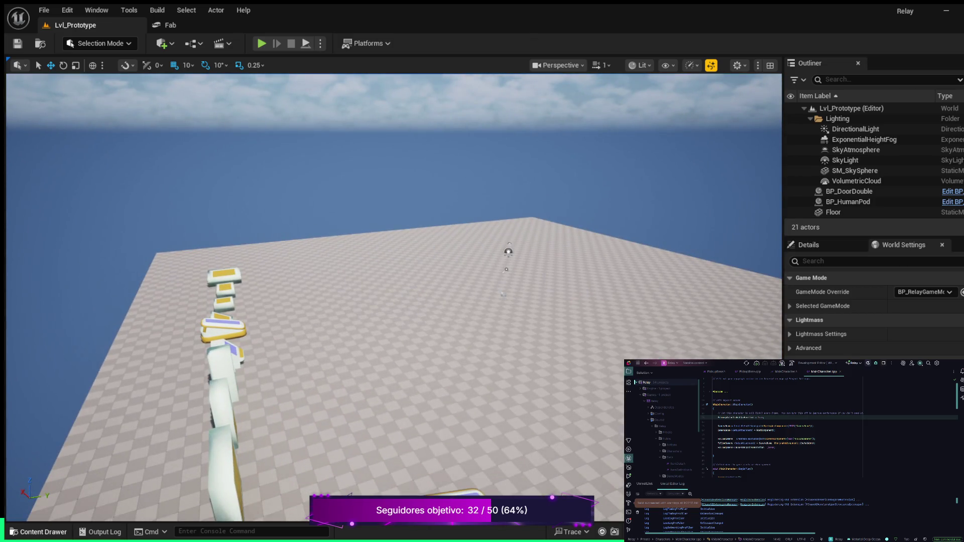